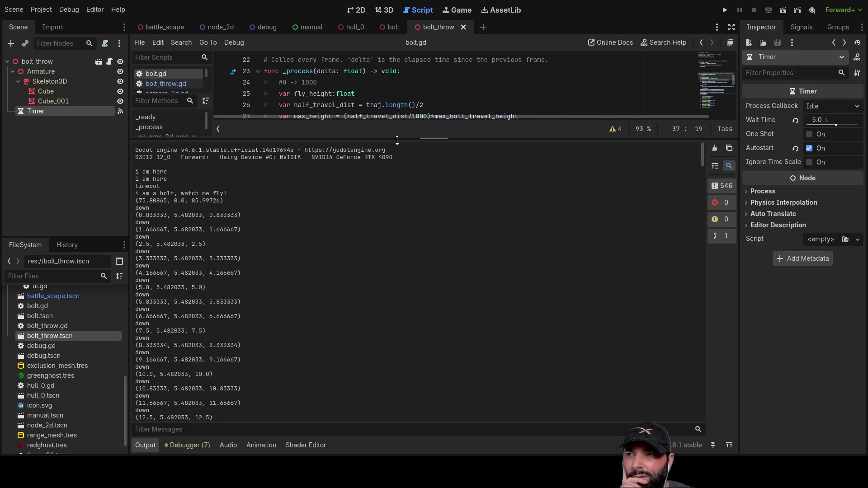
Step: Shrink the Output log to enlarge the bolt.gd code, then inspect max_height and length on line 32
drag(393, 139, 392, 416)
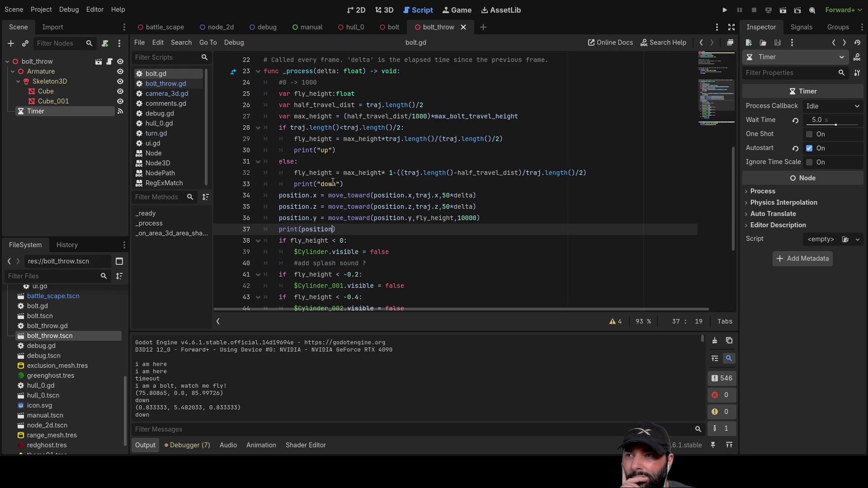
double_click(361, 174)
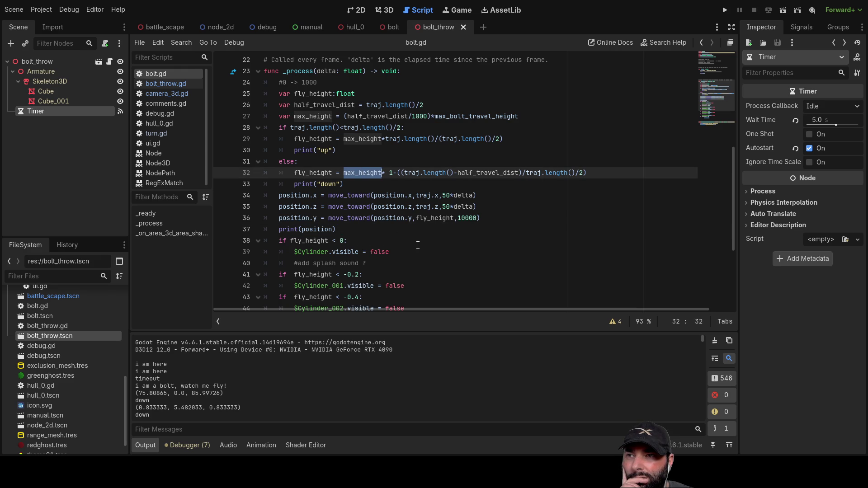
double_click(434, 173)
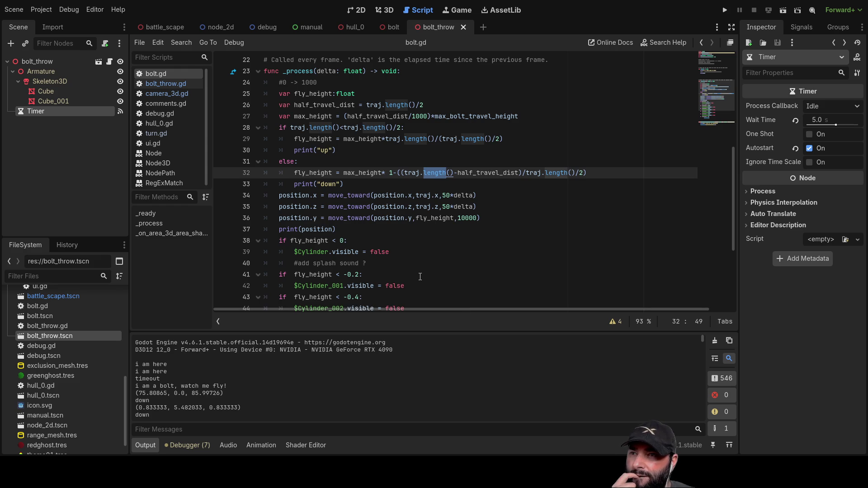
scroll(416, 276, up, 7)
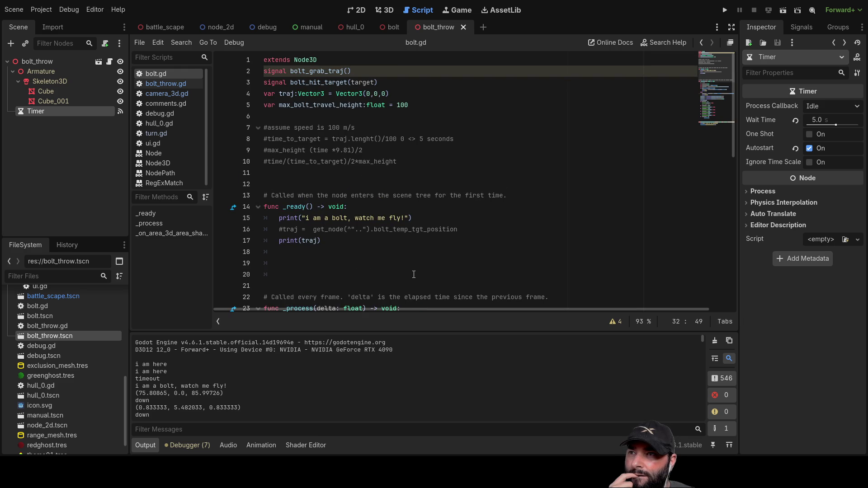
scroll(414, 275, down, 4)
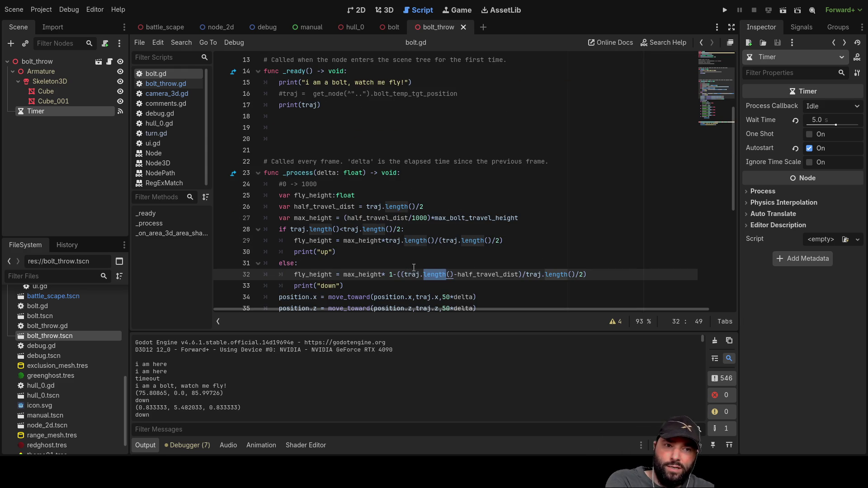
scroll(384, 258, down, 2)
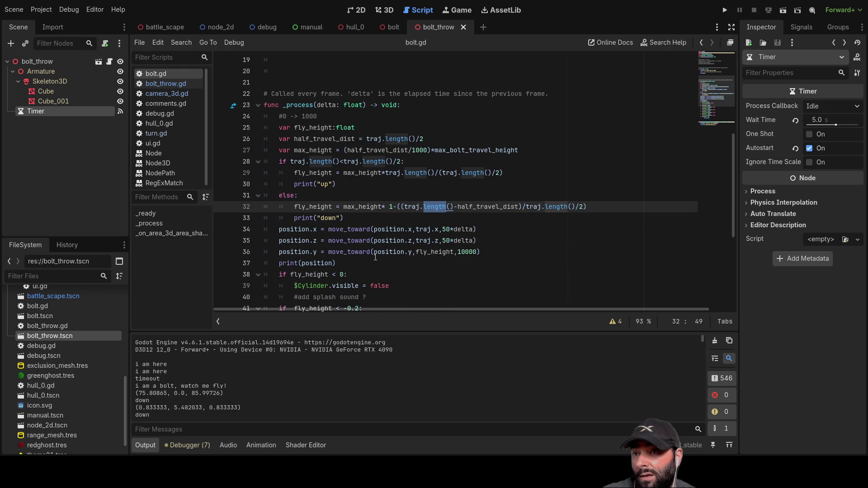
scroll(369, 250, down, 2)
scroll(350, 236, up, 1)
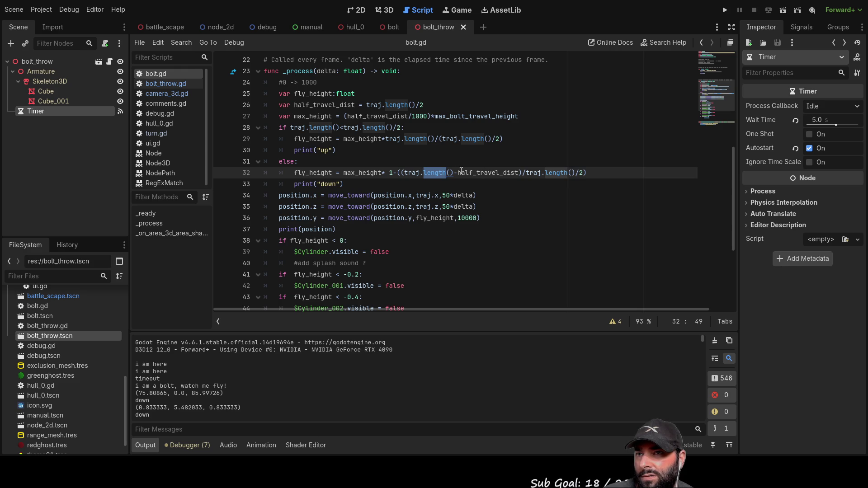
double_click(477, 173)
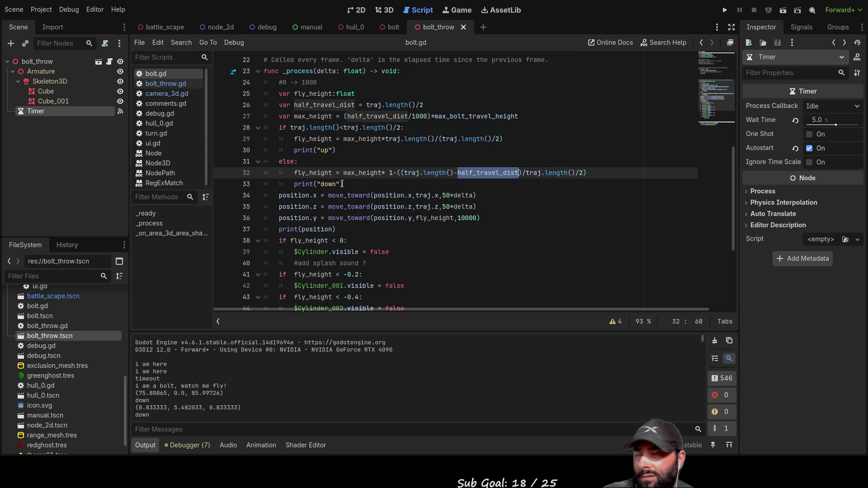
scroll(348, 217, down, 4)
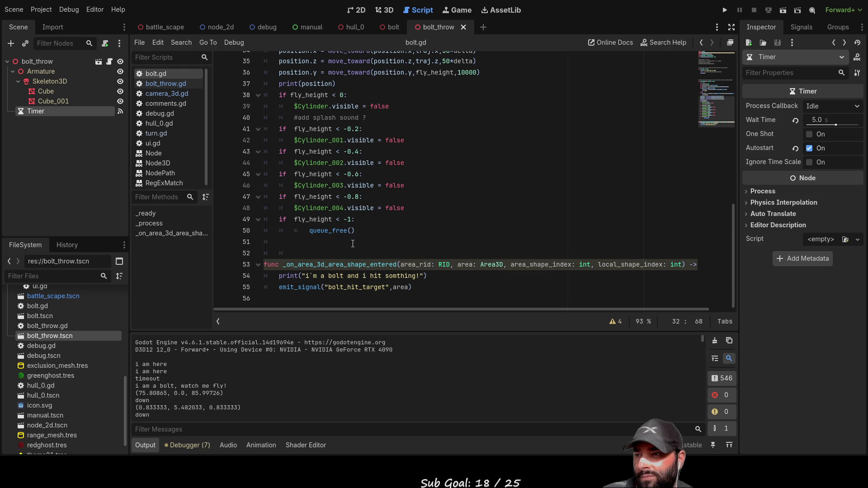
scroll(353, 243, up, 3)
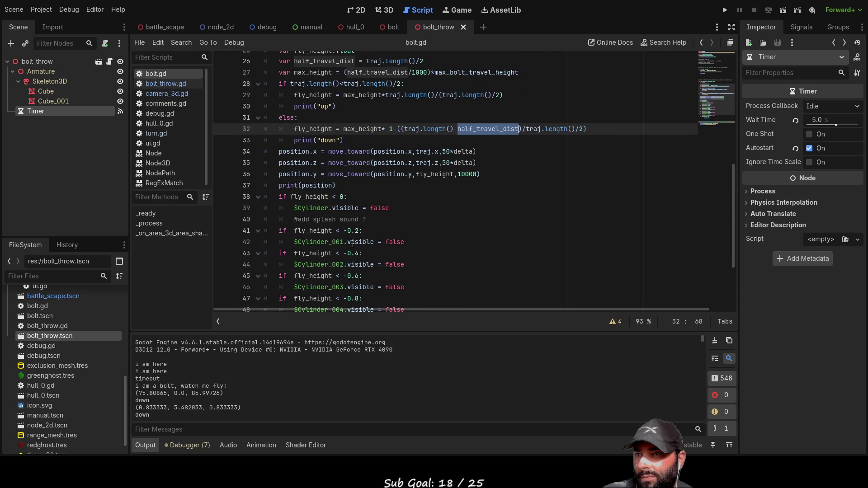
scroll(352, 243, up, 1)
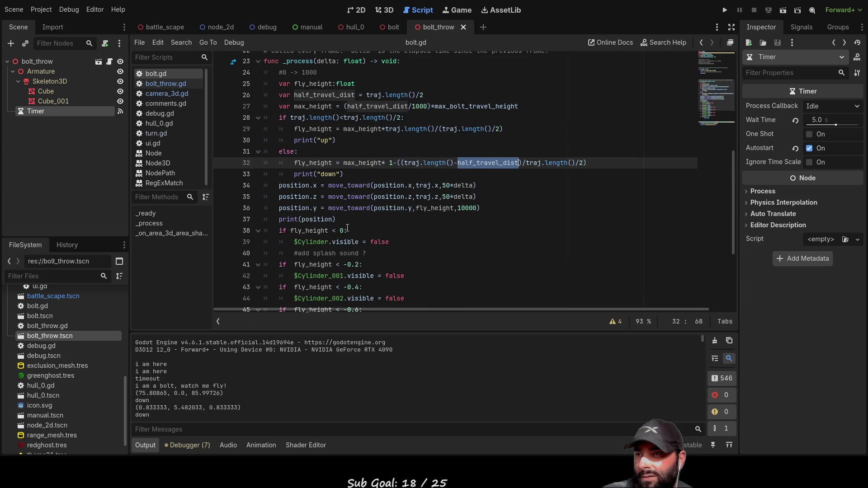
scroll(346, 229, up, 1)
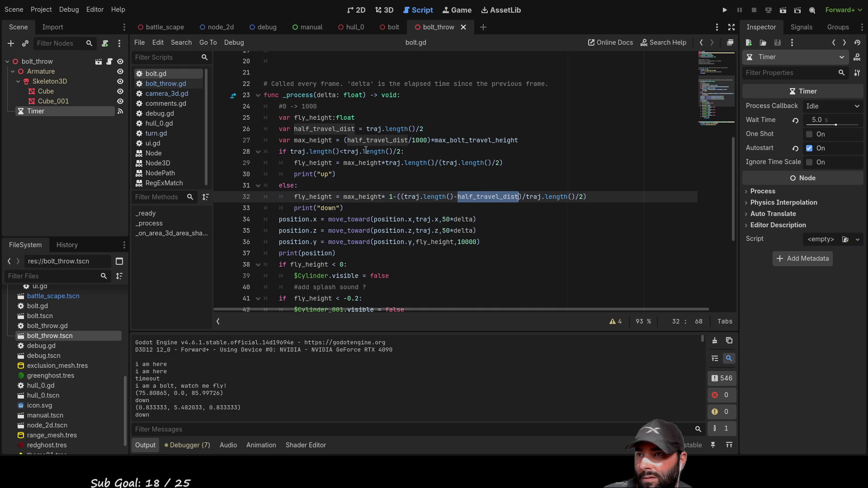
drag(404, 152, 264, 151)
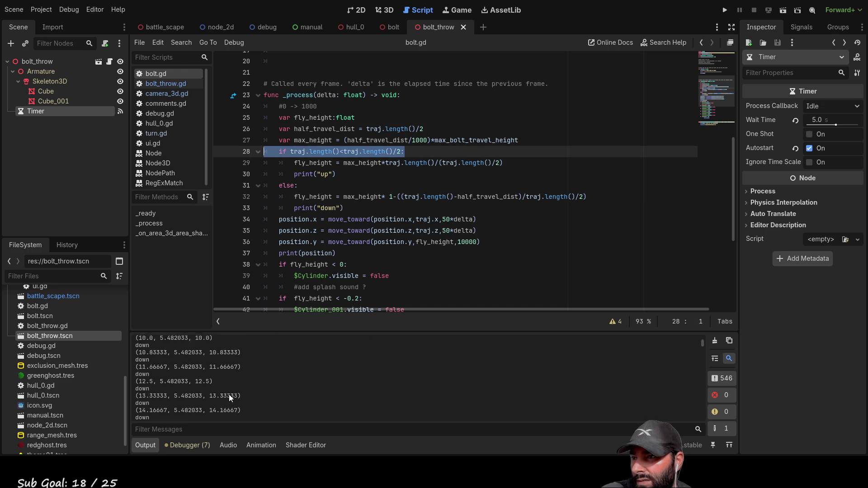
scroll(232, 396, up, 10)
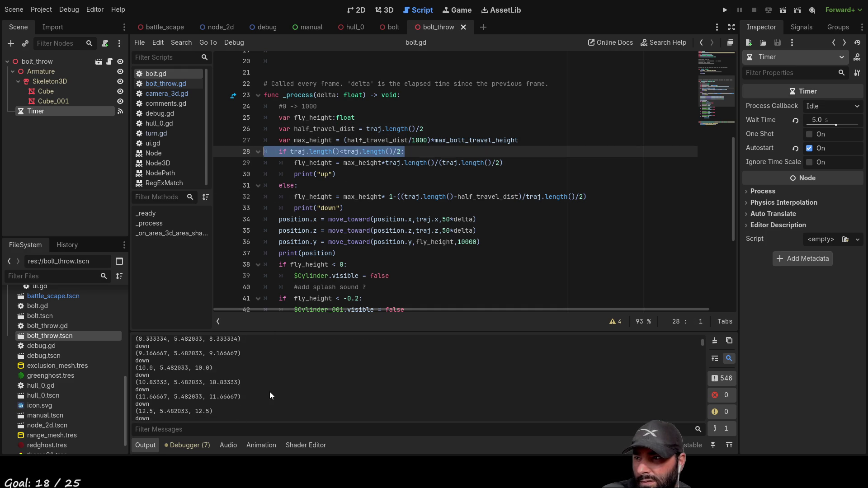
scroll(195, 393, up, 5)
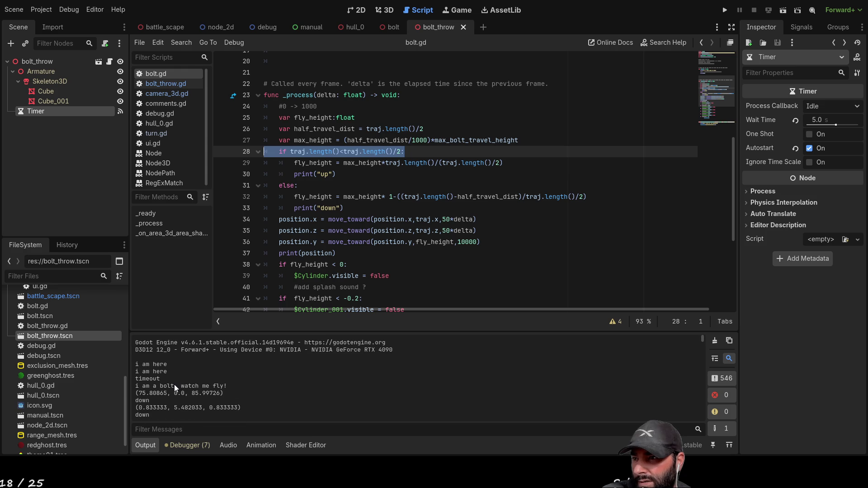
scroll(176, 385, down, 1)
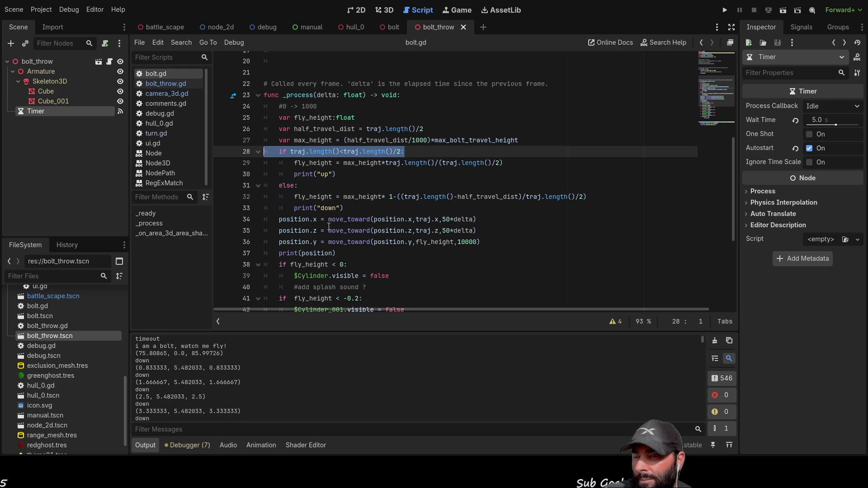
click(279, 151)
Step: Insert a new line 28 below max_height reading 'var position-traj'
key(Return)
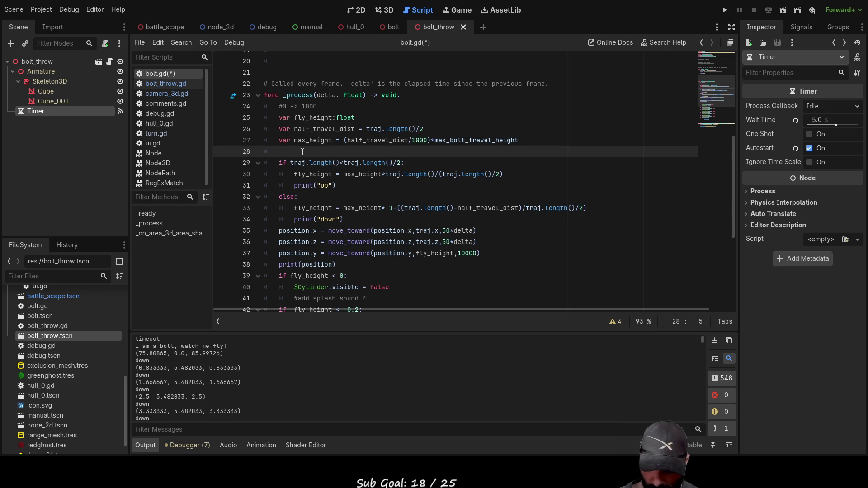
text(position)
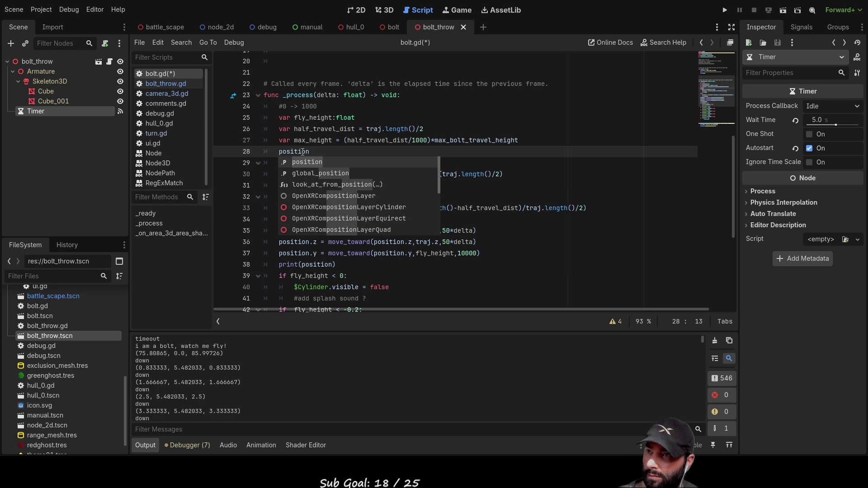
text(-)
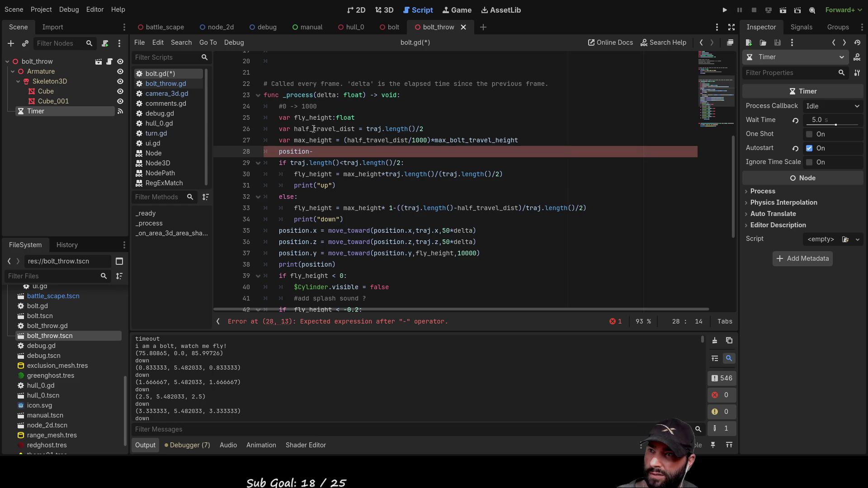
double_click(423, 232)
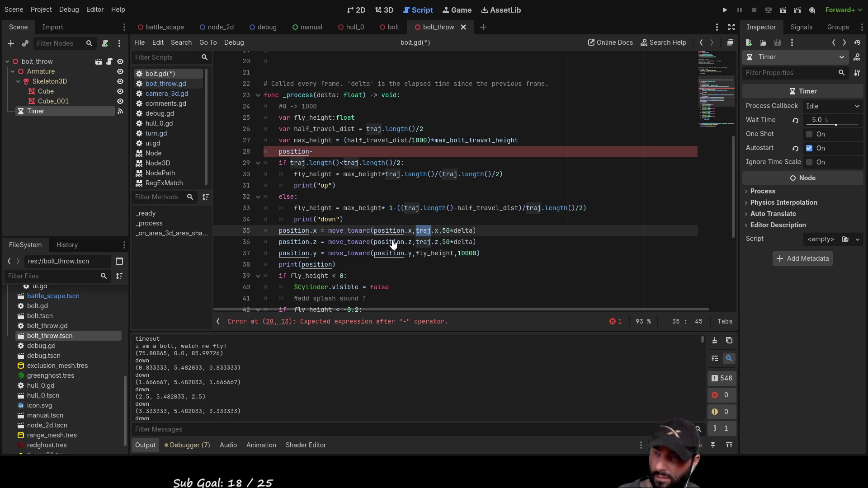
click(353, 152)
text(traj)
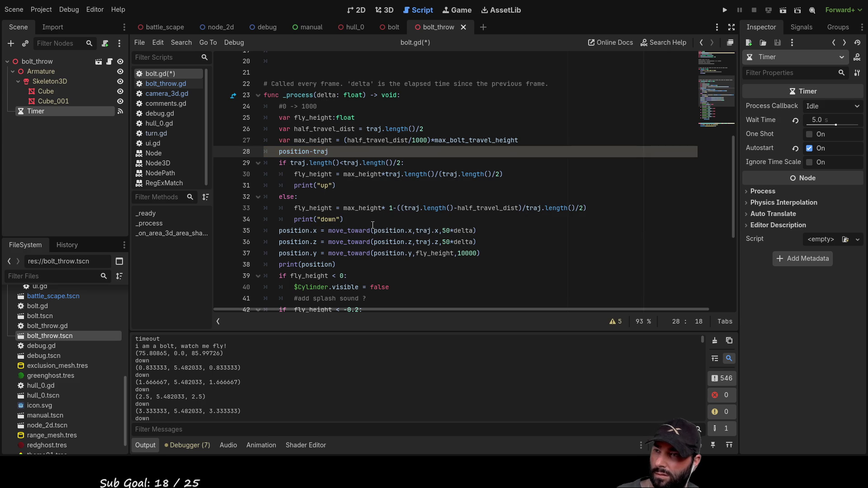
key(Left)
key(Left)
key(Left)
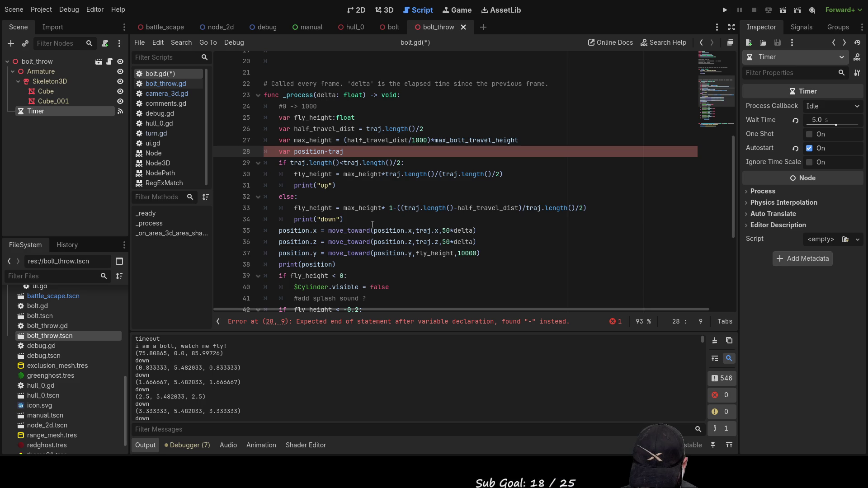
Step: Complete line 28 as 'var vector_trg = position-traj' and copy the vector_trg name
text(vecto)
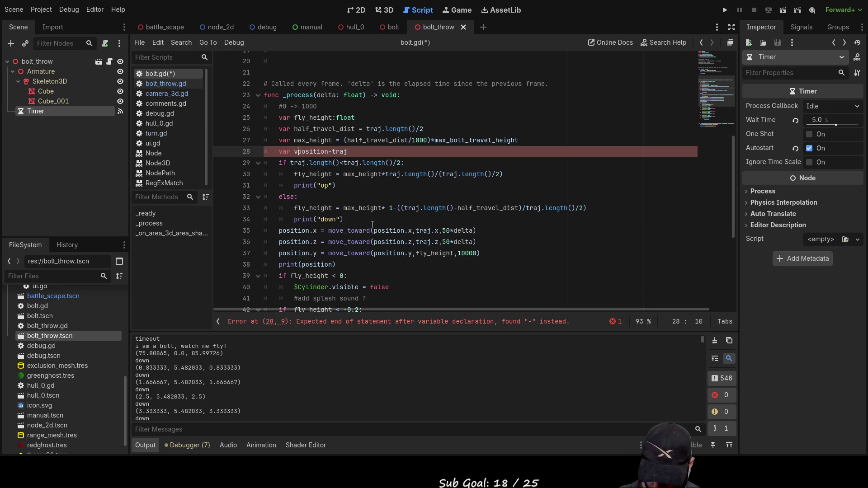
text(r_trg)
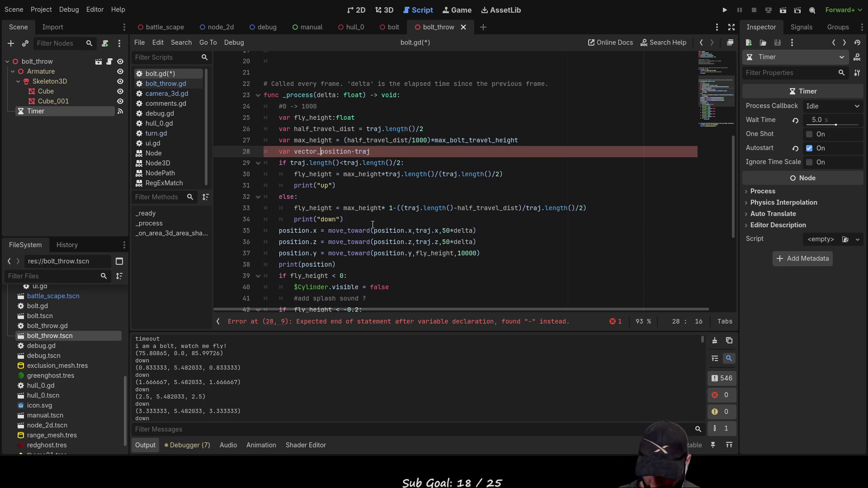
text( =)
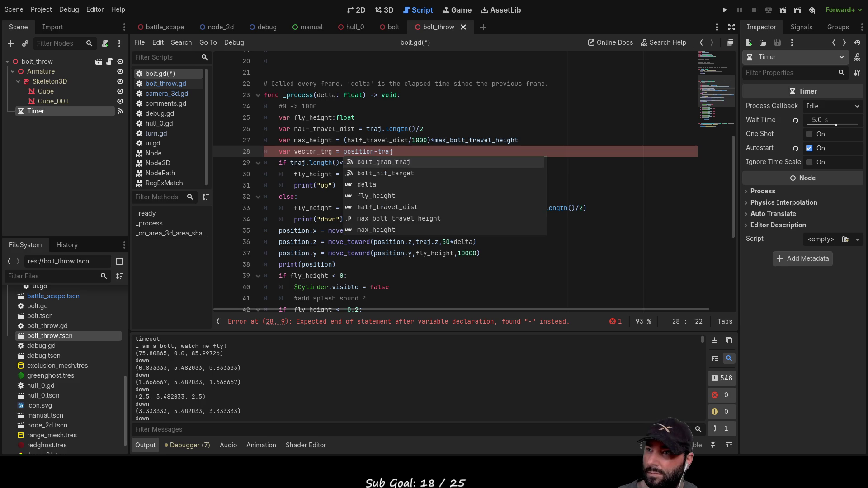
key(Left)
key(Left)
key(Left)
key(shift+Left)
key(shift+Left)
key(shift+Left)
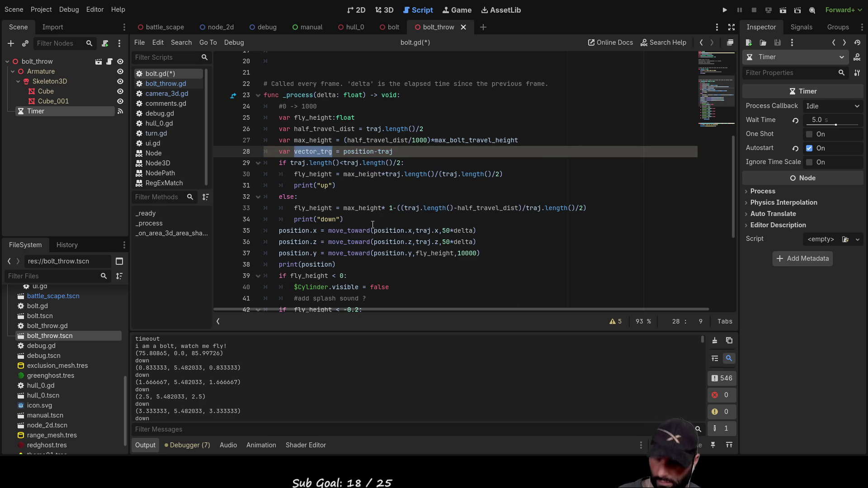
key(Down)
key(Down)
key(Down)
key(Down)
key(Down)
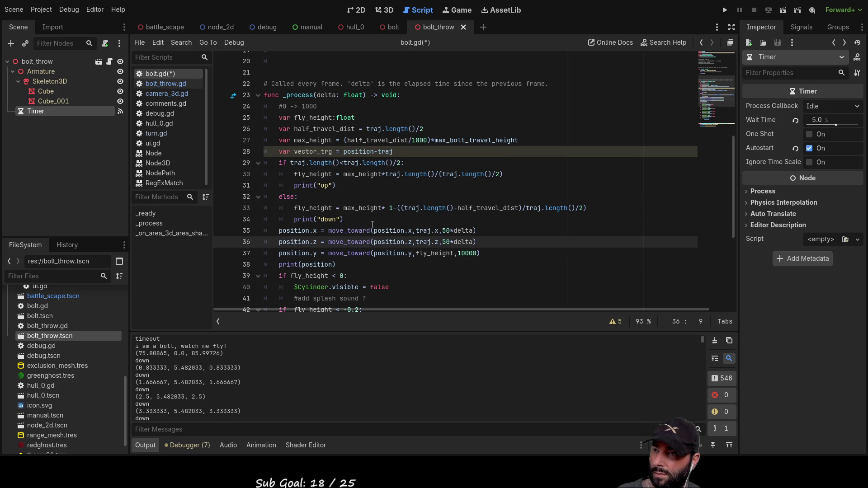
key(Up)
key(Up)
key(Up)
key(Up)
key(Up)
key(Up)
key(Up)
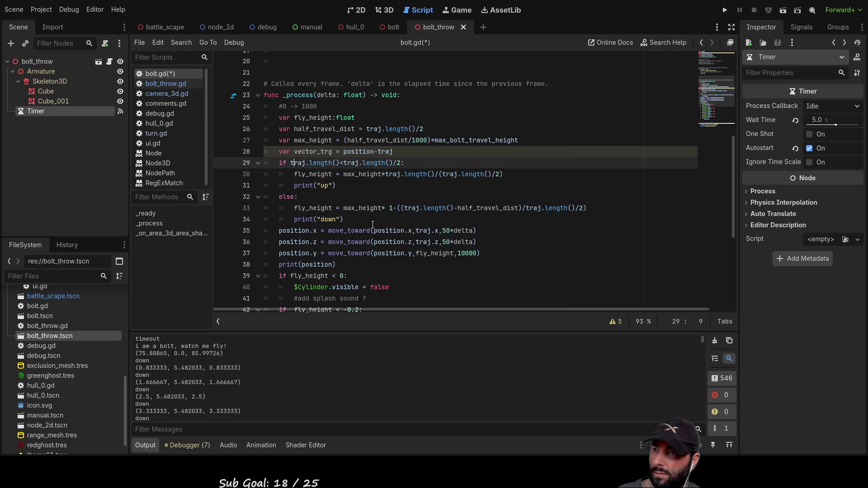
key(Down)
Step: Replace traj.length() with vector_trg.length() in the line 30 fly_height formula
key(Right)
key(Right)
key(Right)
key(Right)
key(Right)
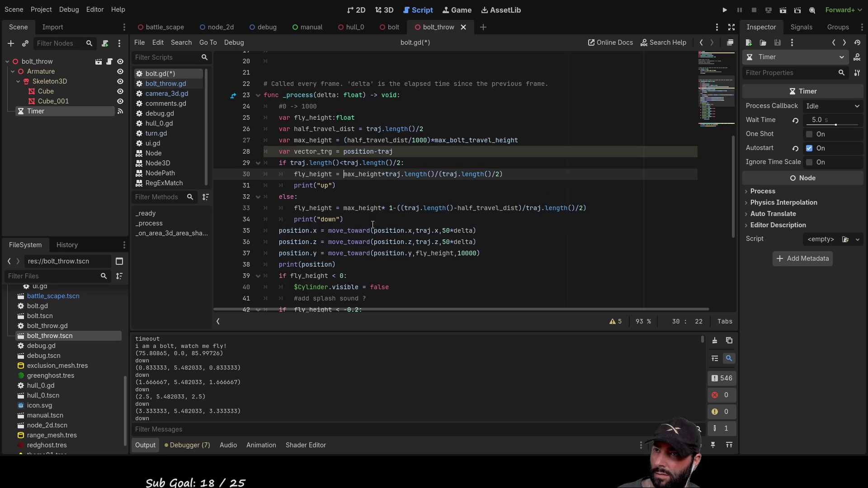
key(Right)
key(Right)
key(Right)
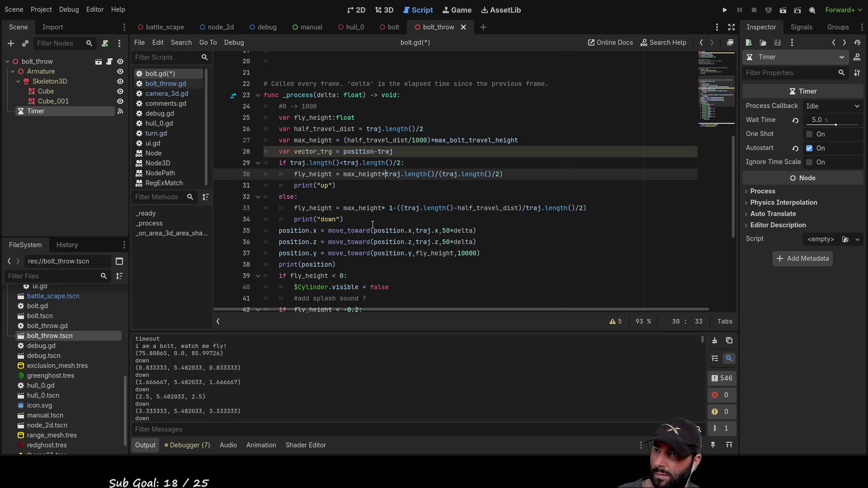
key(shift+Right)
key(shift+Right)
key(shift+Right)
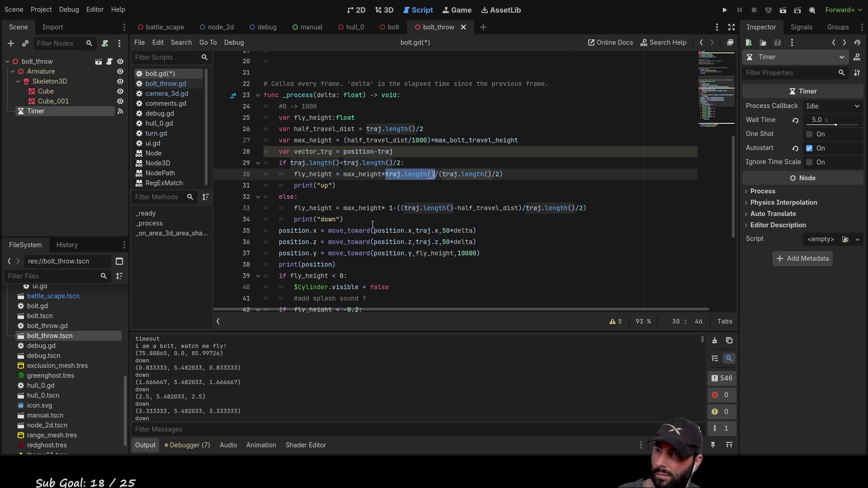
text(vector_trg)
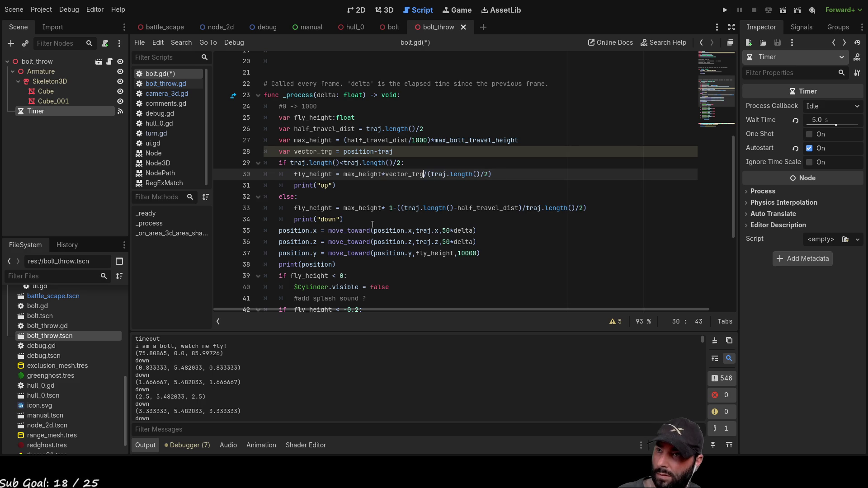
text(:length)
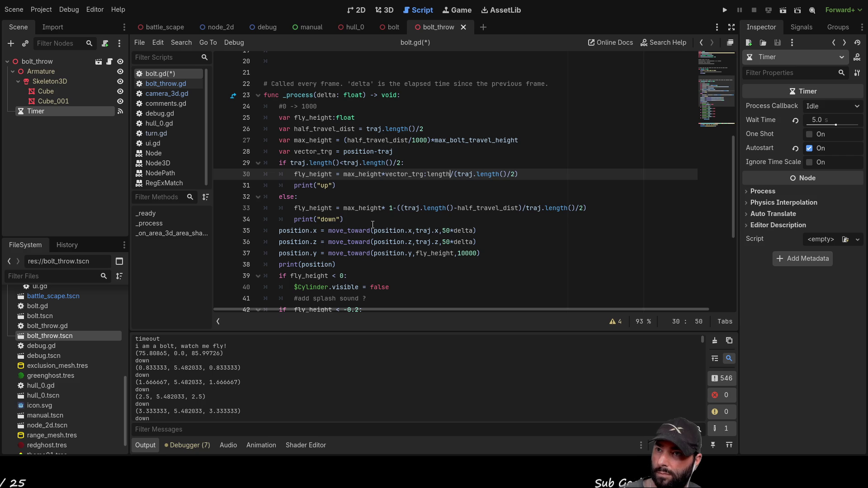
key(Left)
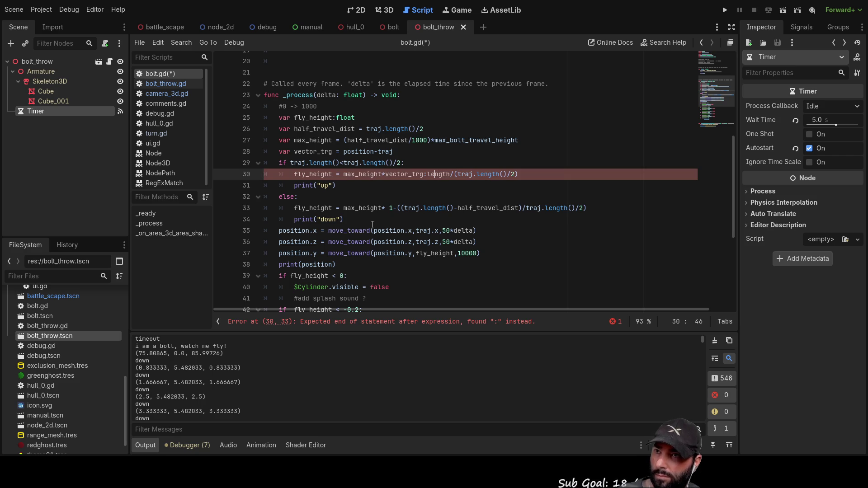
text(.)
key(ctrl+Right)
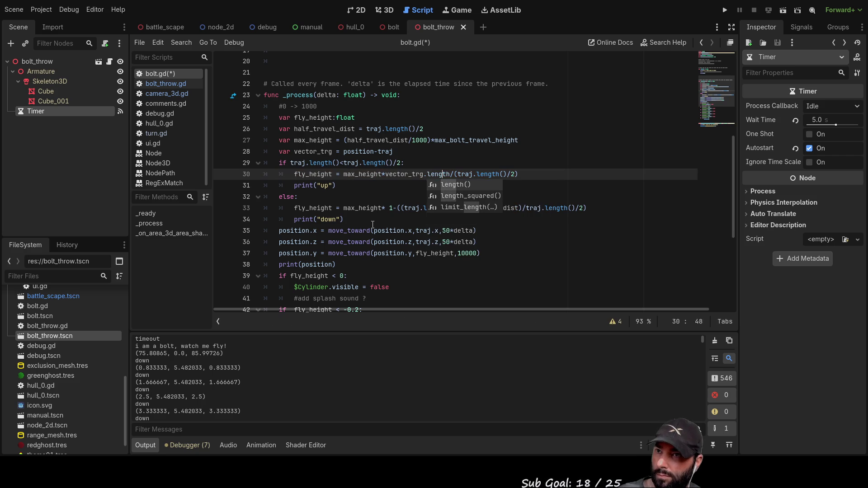
key(Return)
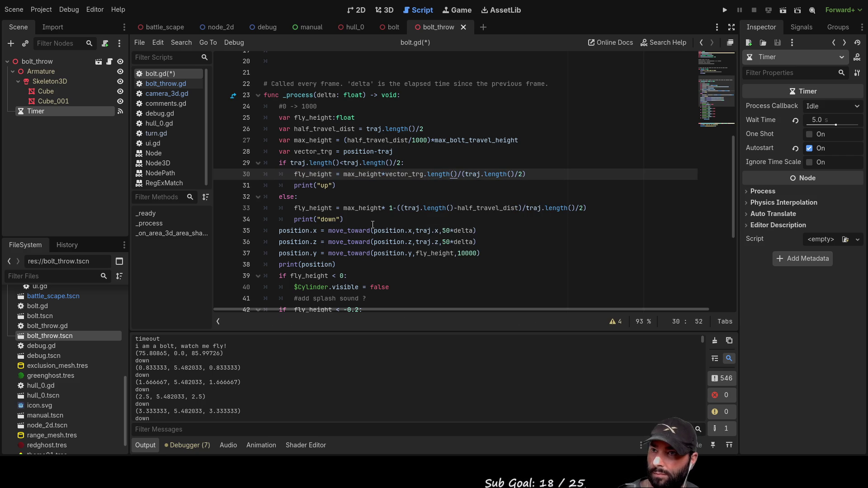
key(Up)
key(Down)
key(Down)
key(Down)
key(Down)
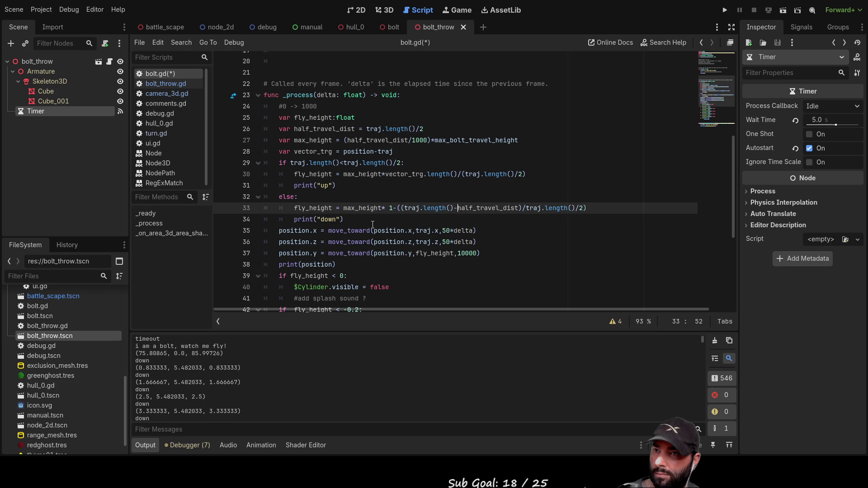
Step: Change traj to vector_trg in the line 33 formula and run the current scene
key(Left)
key(Left)
key(Left)
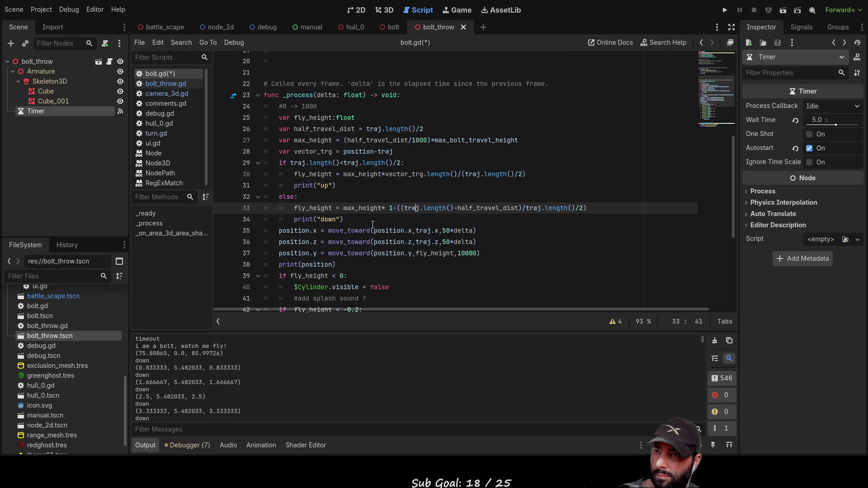
key(shift+Right)
key(shift+Right)
key(shift+Right)
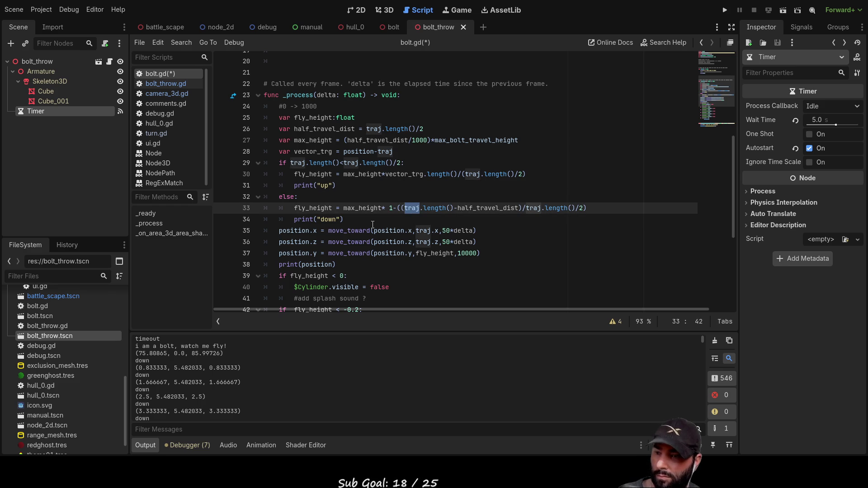
text(vector_trg)
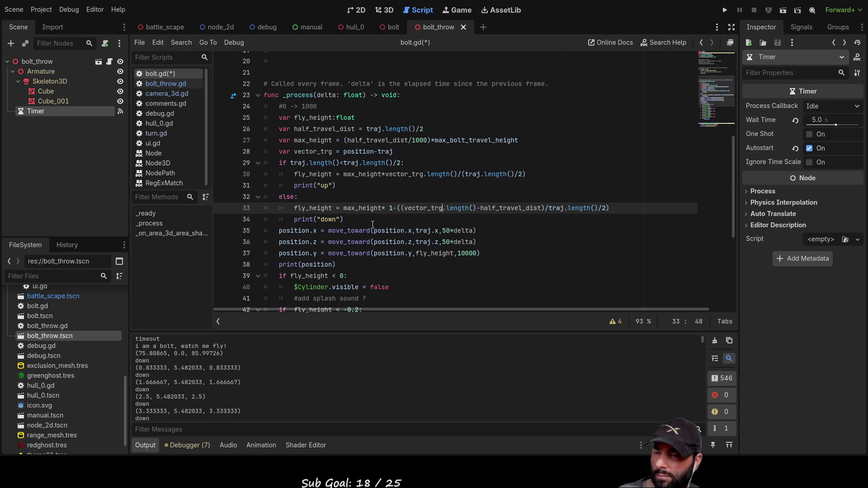
key(Up)
key(Down)
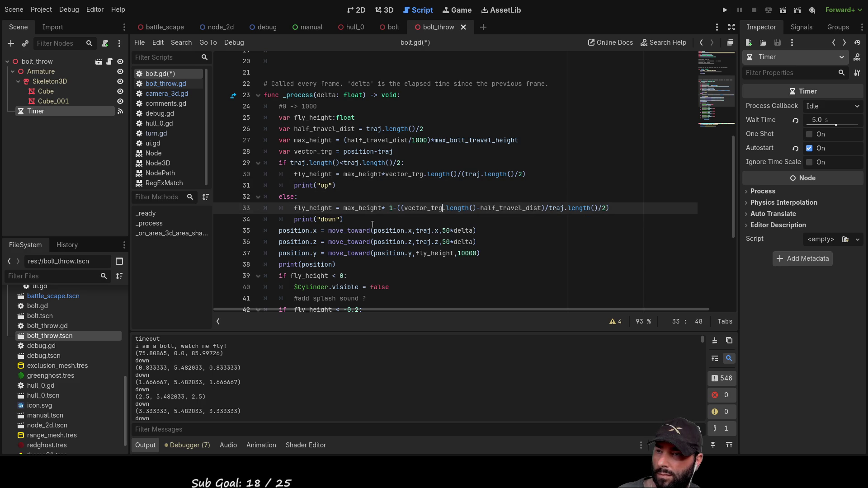
key(F6)
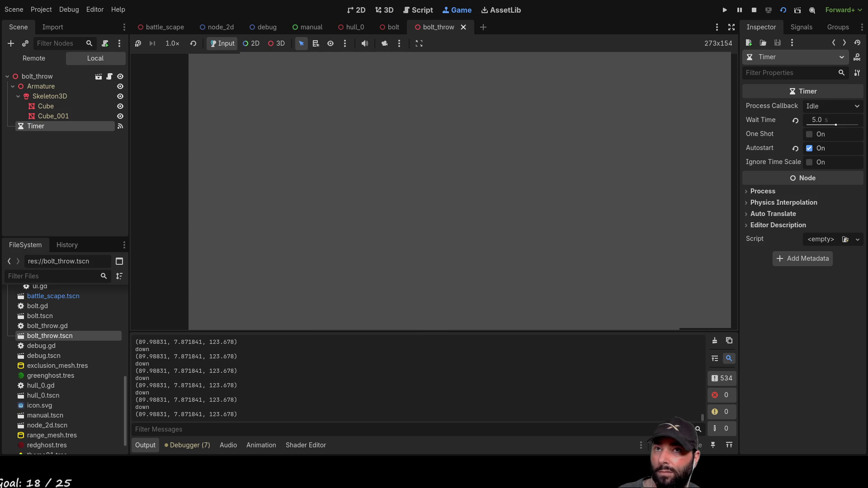
Step: Pause the game, enlarge and scroll the Output log's printed positions, then stop with F8
key(F7)
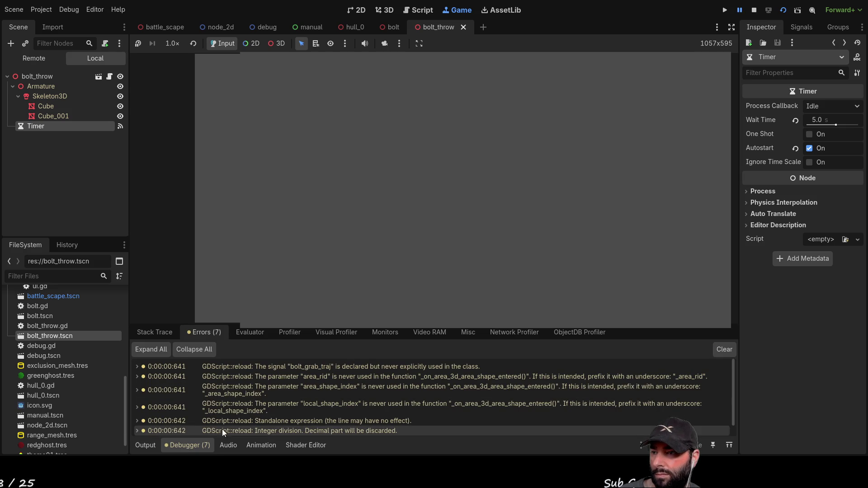
click(153, 446)
drag(352, 333, 358, 101)
scroll(262, 294, up, 10)
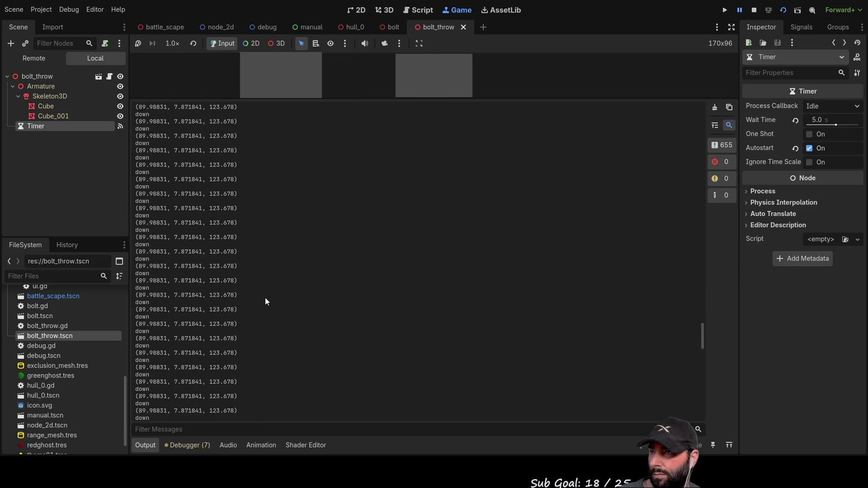
scroll(253, 300, up, 15)
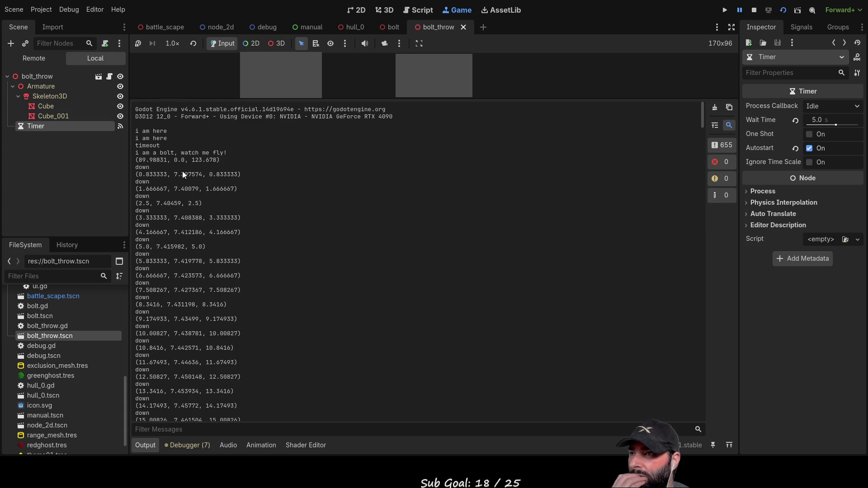
scroll(184, 271, down, 5)
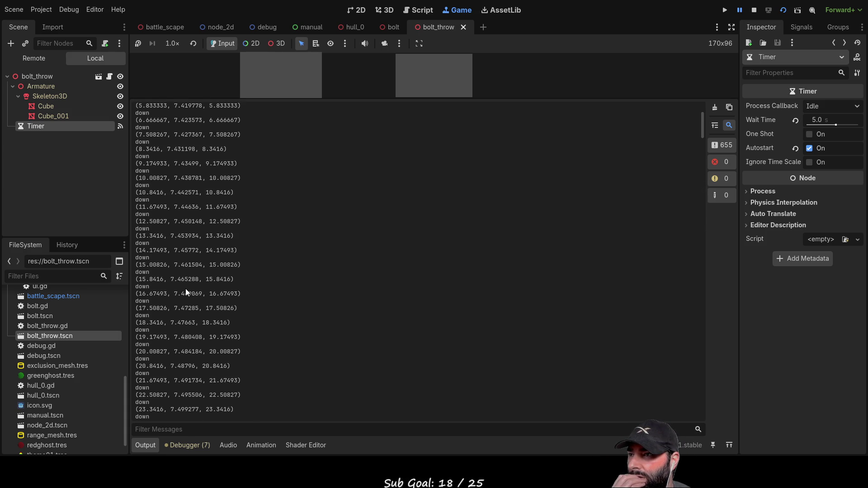
scroll(186, 289, up, 5)
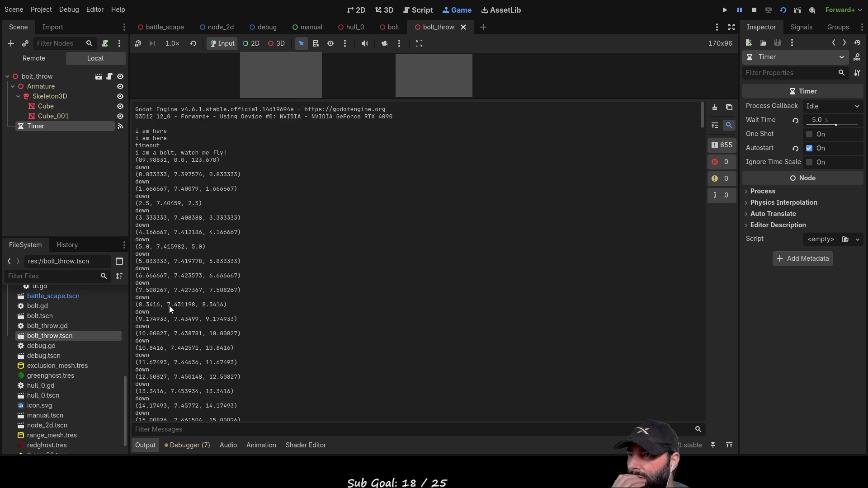
key(F8)
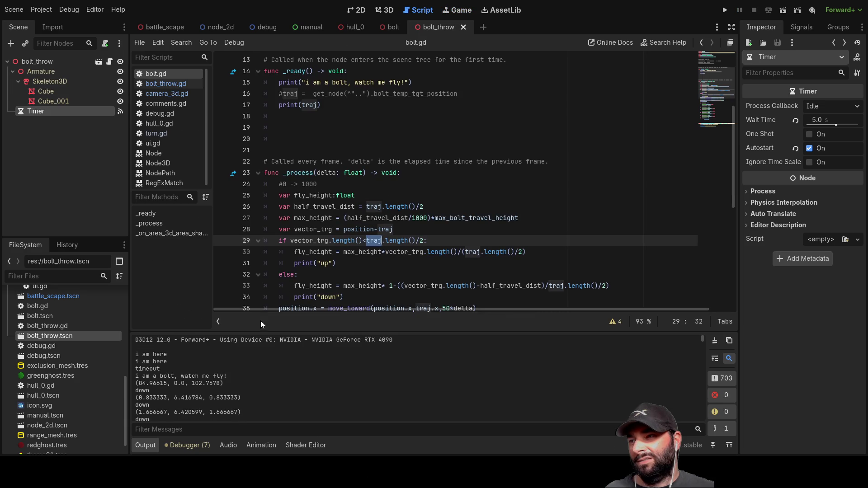
scroll(169, 387, down, 1)
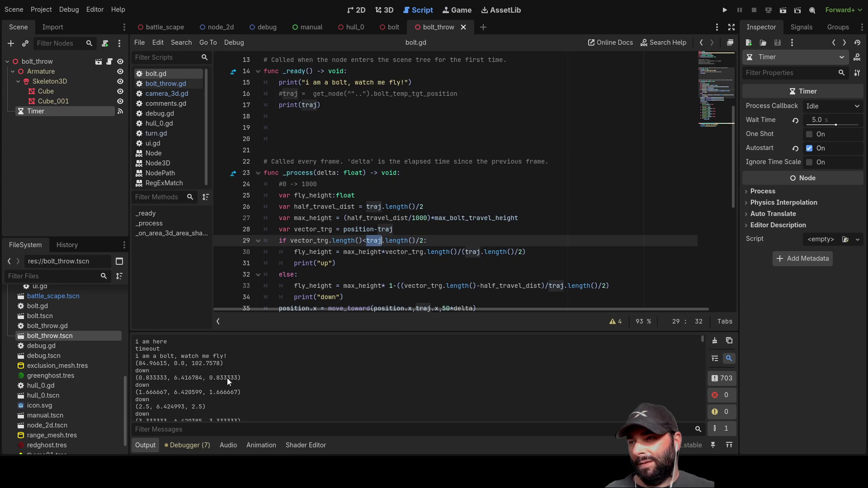
scroll(227, 378, down, 2)
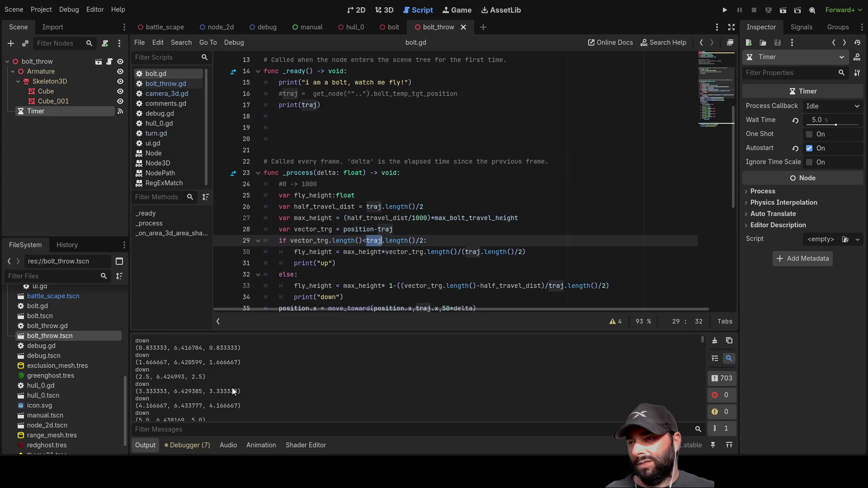
scroll(202, 373, up, 2)
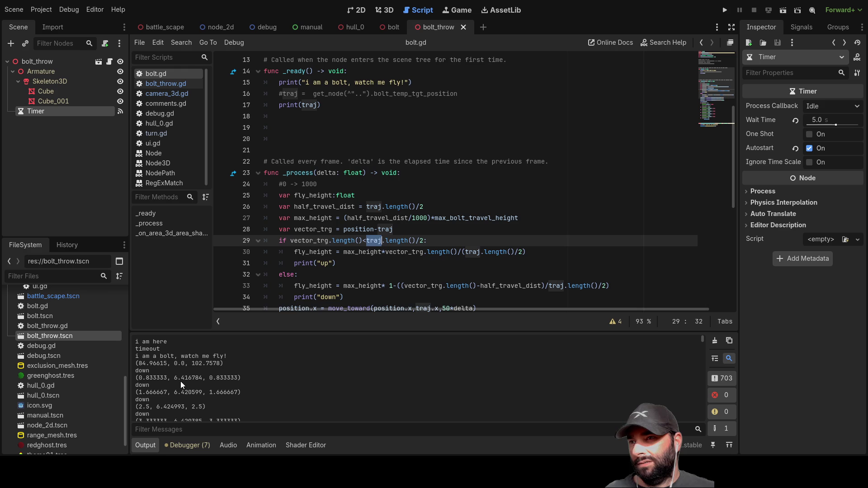
scroll(312, 244, down, 2)
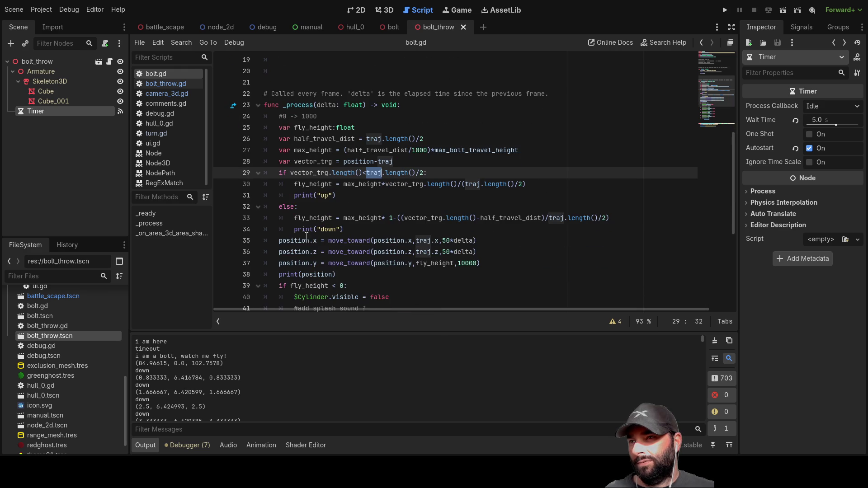
double_click(321, 230)
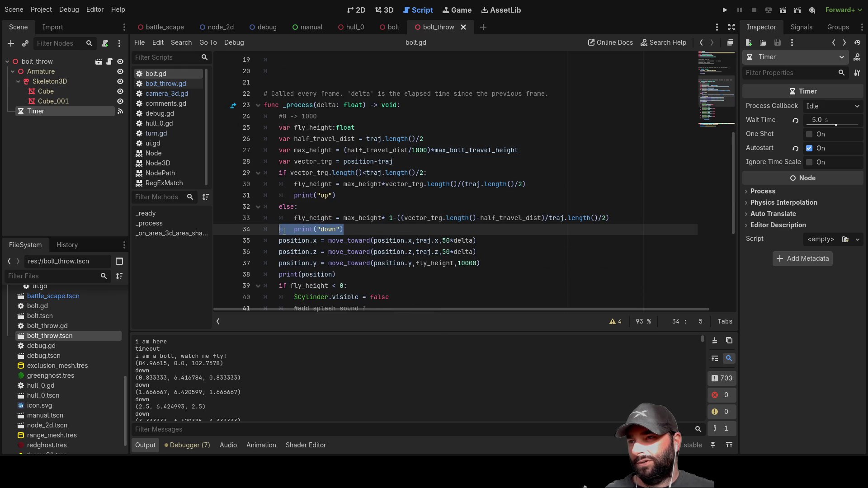
click(335, 193)
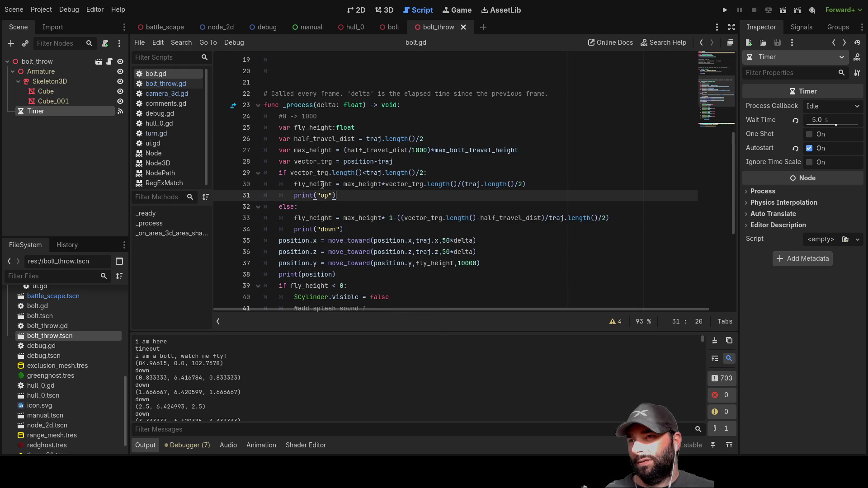
double_click(302, 173)
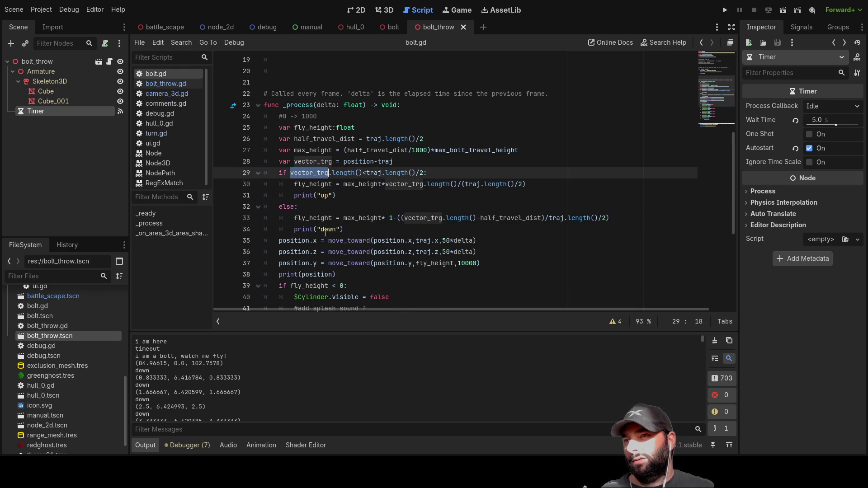
click(379, 159)
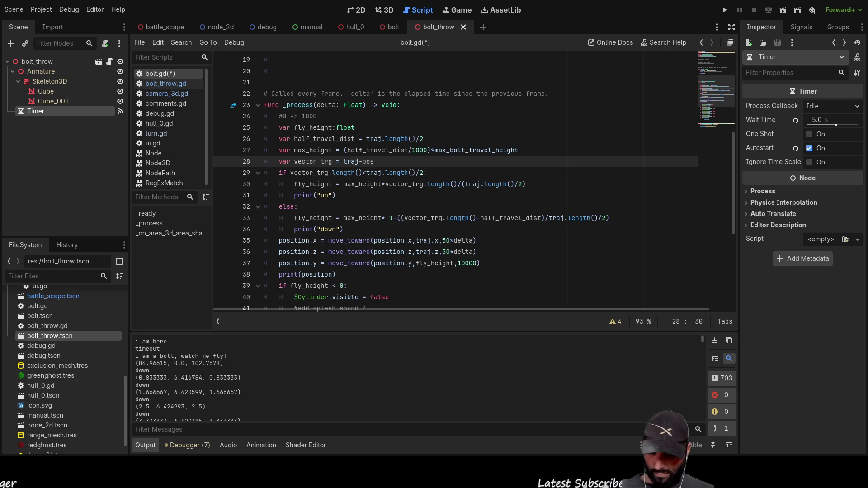
Step: Change line 28 to 'var vector_trg = traj-position' and run the current scene
key(Return)
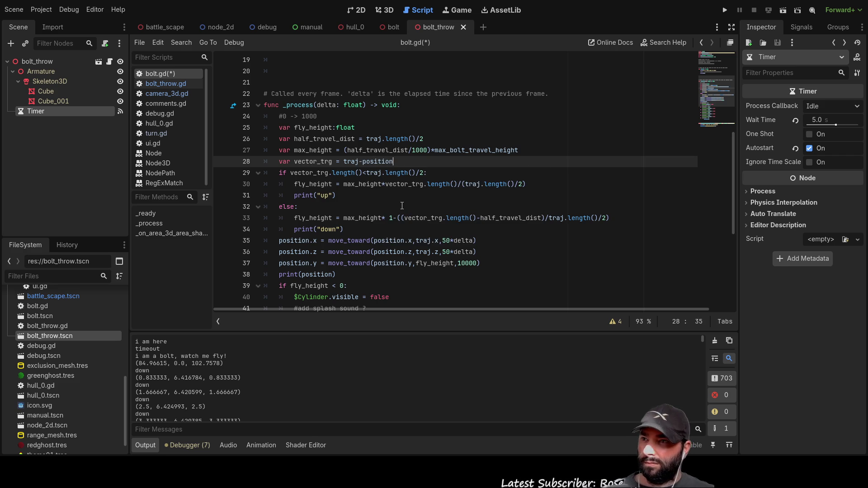
click(783, 10)
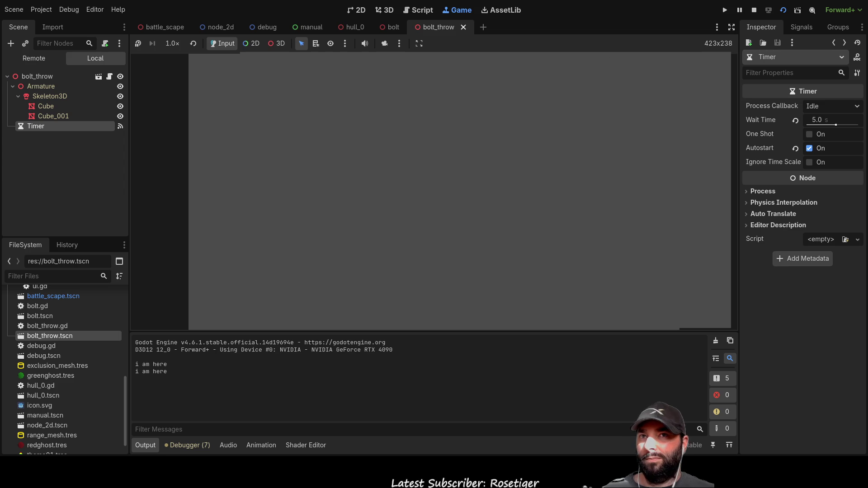
Step: Stop and rerun the scene, then switch the bottom panel from Debugger back to Output
click(754, 10)
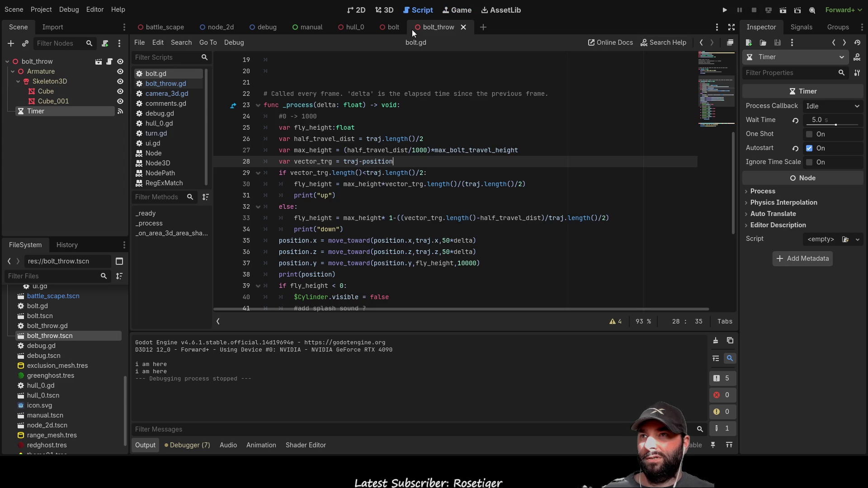
click(782, 10)
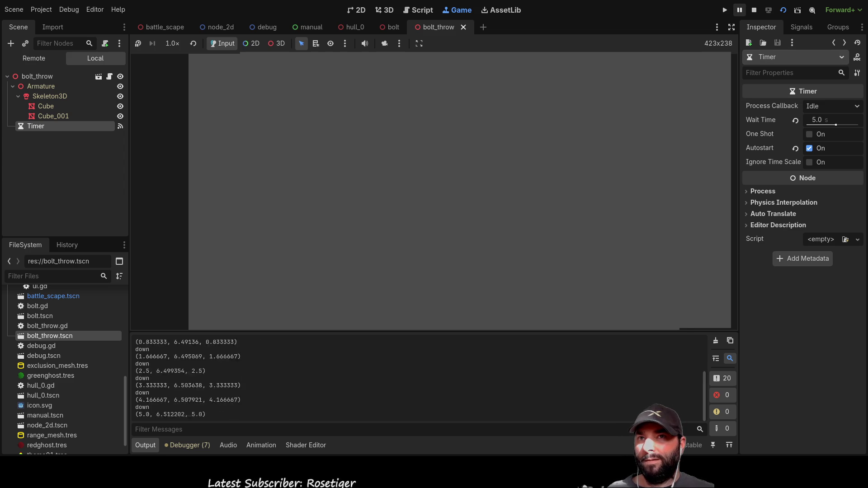
key(alt+d)
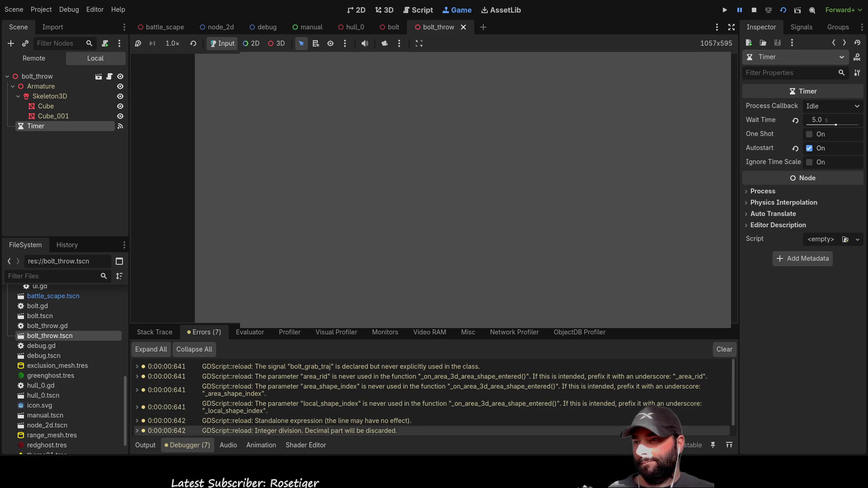
key(alt+o)
Step: Enlarge and scroll the Output to read positions from target (75.86236, 0.0, 111.4597), then enlarge the game view
drag(345, 271, 345, 117)
scroll(265, 310, up, 15)
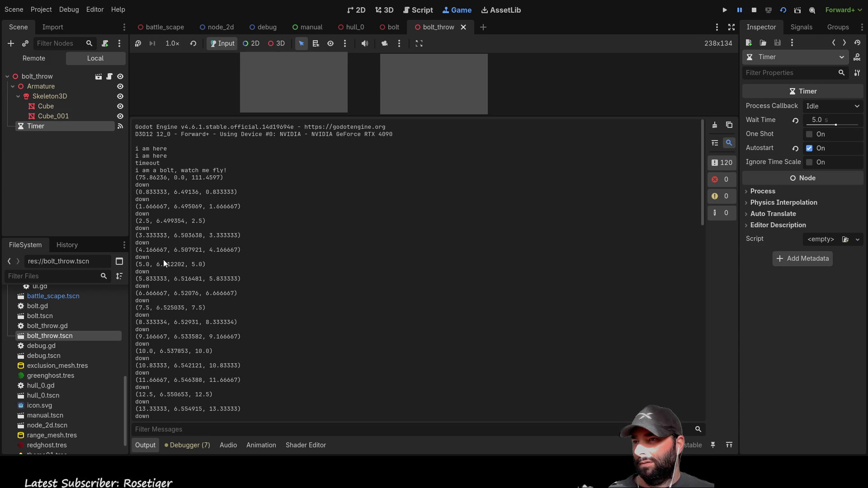
scroll(180, 345, down, 2)
scroll(181, 345, down, 15)
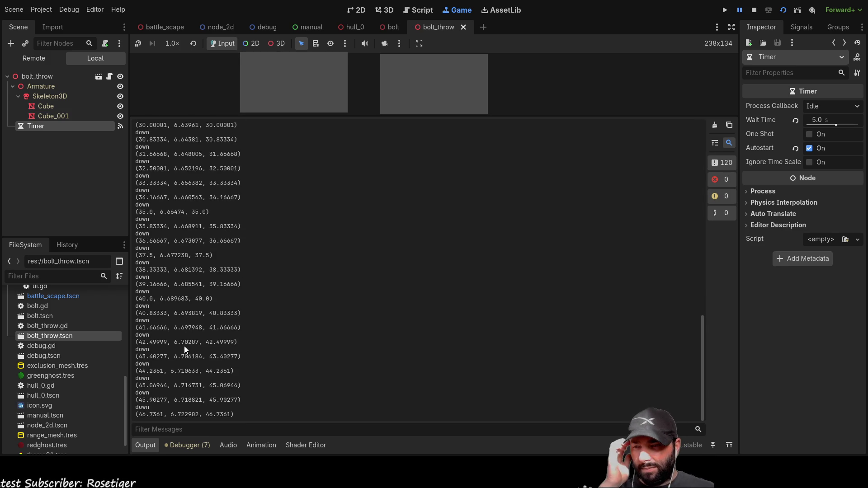
scroll(186, 338, up, 15)
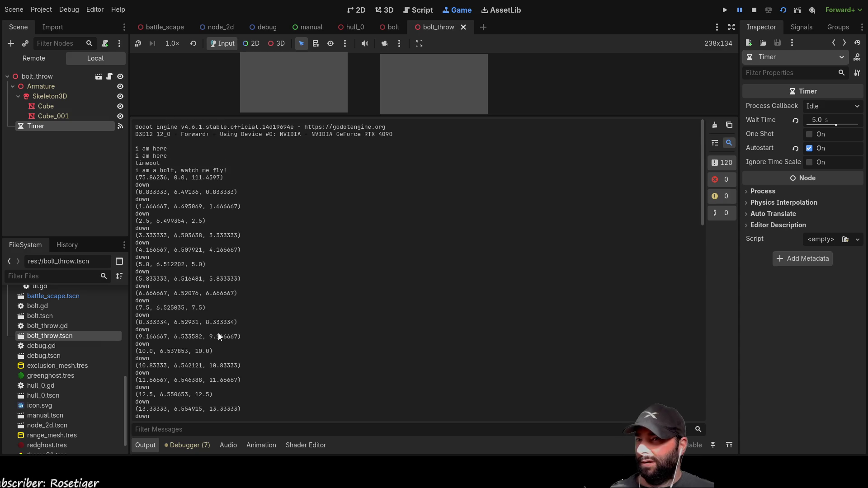
mouse_move(558, 117)
mouse_down()
mouse_move(562, 310)
mouse_move(559, 295)
mouse_up()
Step: Stop the running bolt_throw scene to return to bolt.gd
click(755, 11)
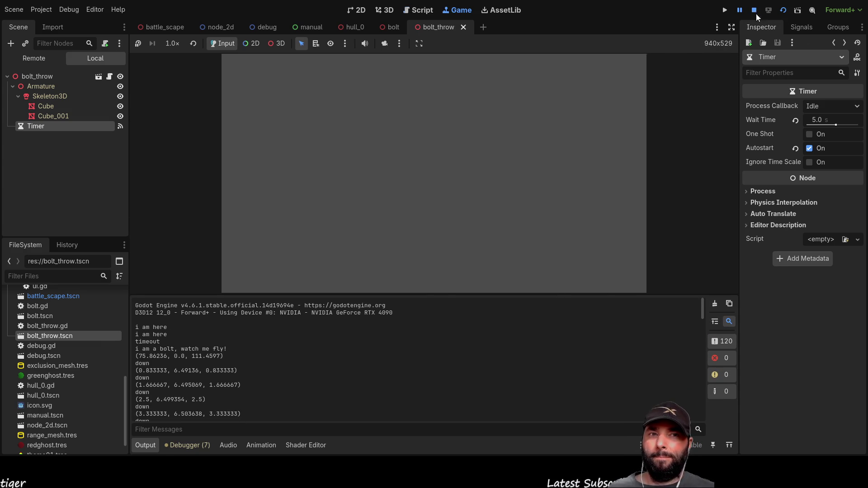